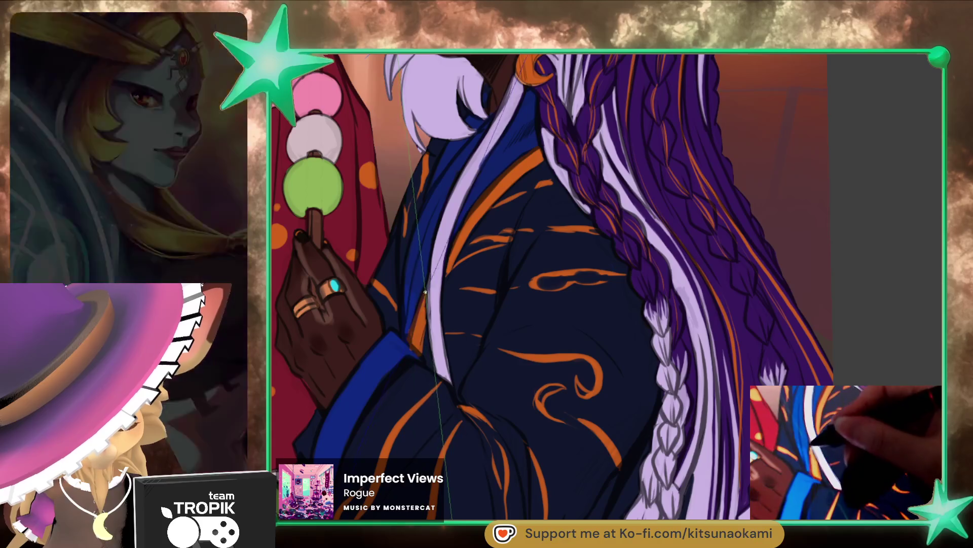
# Step: Paint a thin orange stripe down the dark blue kimono's sleeve
pyautogui.scroll(3, 422, 281)
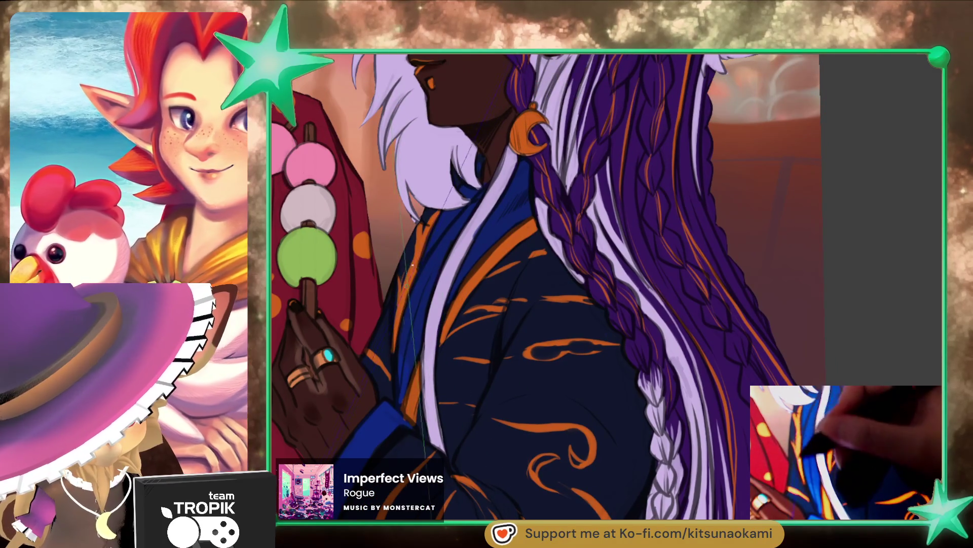
pyautogui.scroll(-5, 412, 265)
pyautogui.scroll(5, 517, 323)
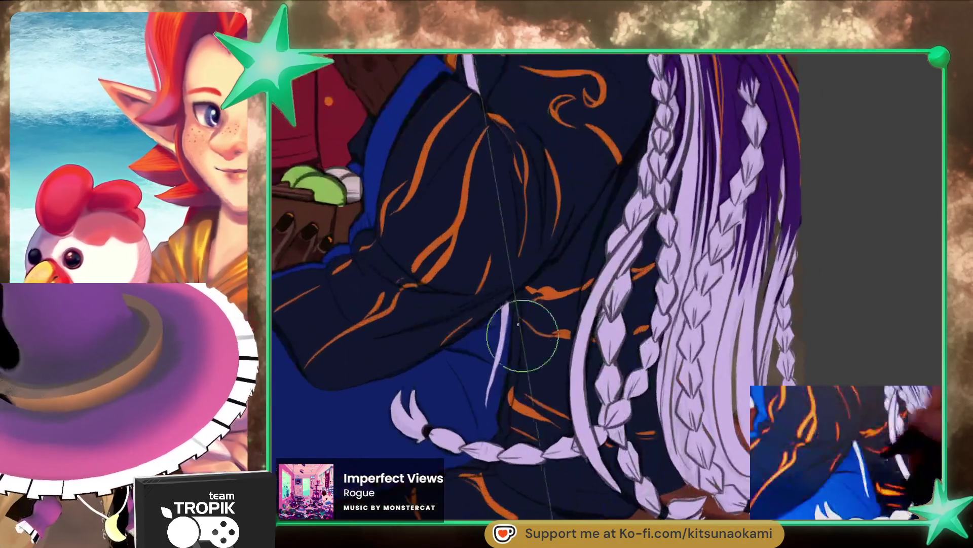
pyautogui.moveTo(518, 294)
pyautogui.mouseDown()
pyautogui.moveTo(507, 429)
pyautogui.moveTo(538, 350)
pyautogui.moveTo(532, 358)
pyautogui.moveTo(615, 327)
pyautogui.moveTo(493, 359)
pyautogui.mouseUp()
# Step: Fit the whole illustration to the screen and zoom around to check the new sleeve pattern
pyautogui.hotkey('ctrl', '0')
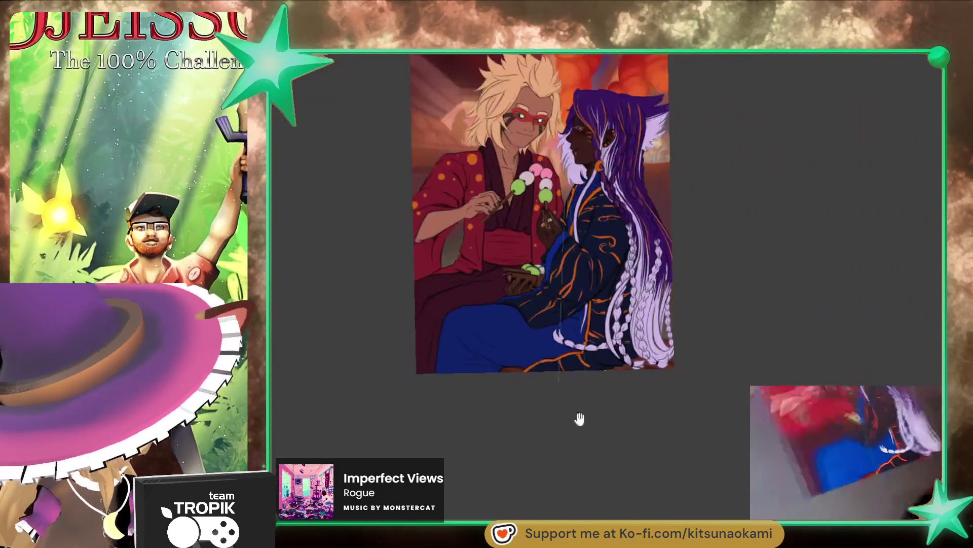
pyautogui.scroll(2, 605, 442)
pyautogui.scroll(-2, 638, 447)
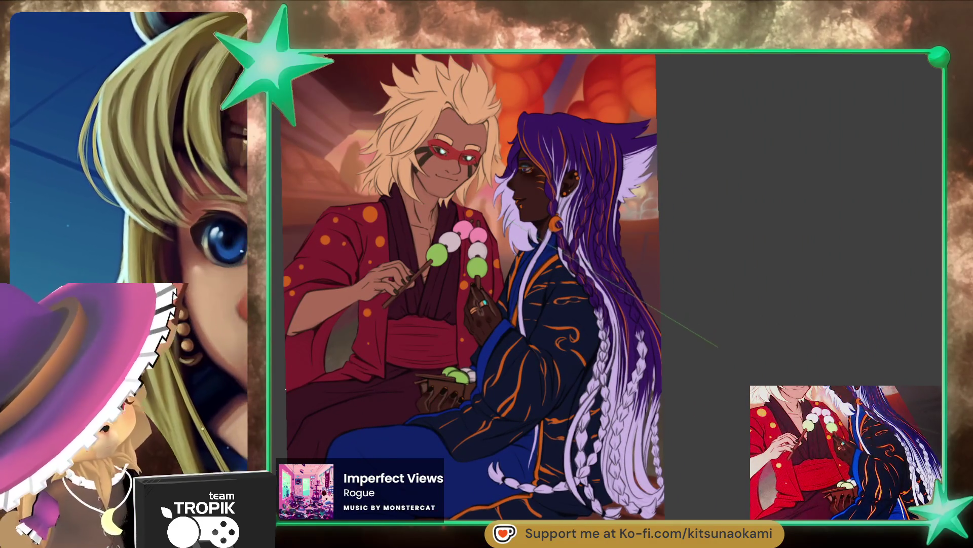
pyautogui.scroll(5, 557, 335)
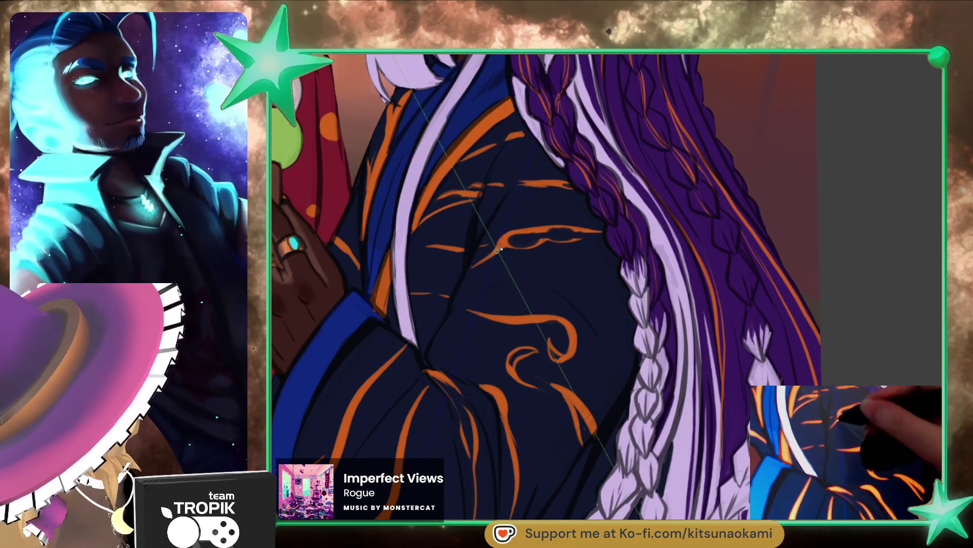
pyautogui.scroll(-2, 554, 240)
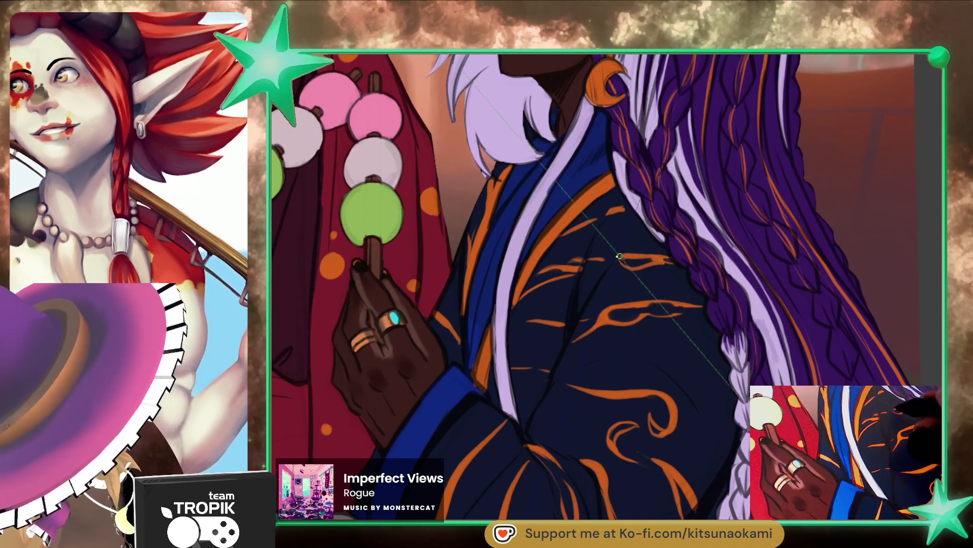
pyautogui.scroll(-3, 692, 446)
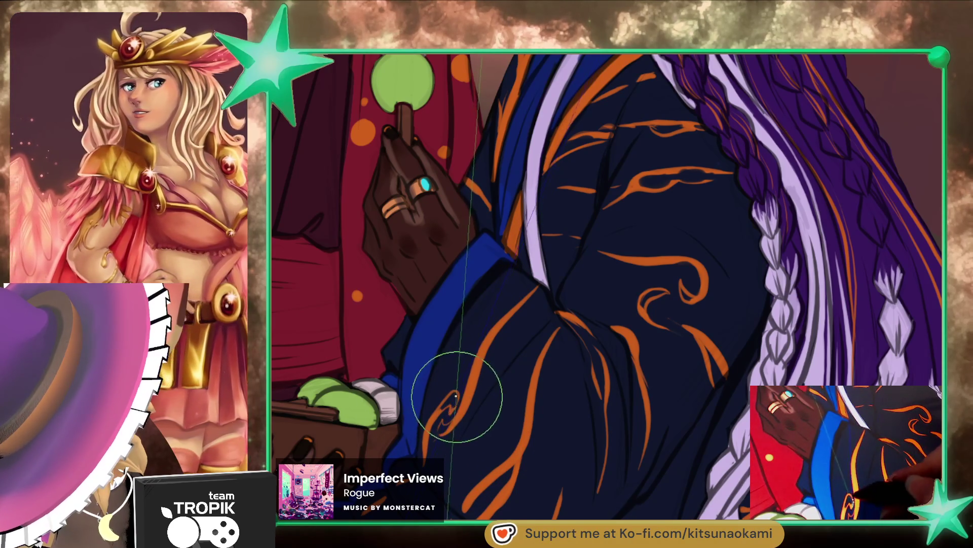
pyautogui.hotkey('ctrl', '0')
pyautogui.scroll(5, 710, 507)
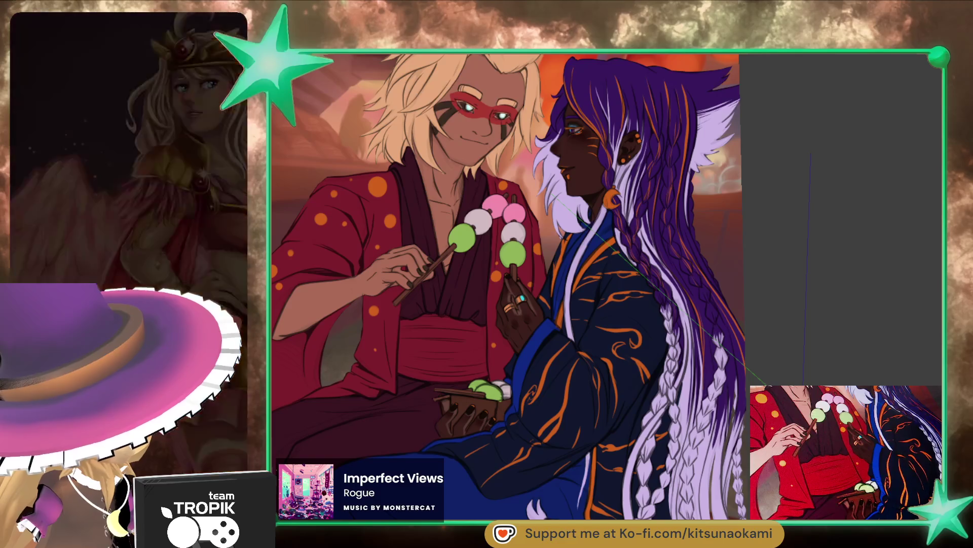
# Step: Paint orange trim down the red kimono's collar edge and along its sleeve hem
pyautogui.scroll(1, 507, 284)
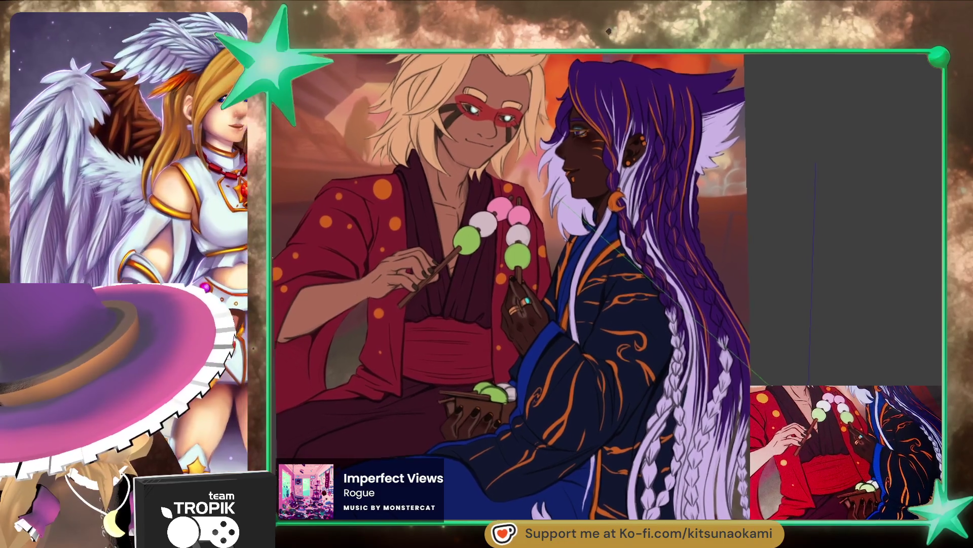
pyautogui.scroll(1, 507, 284)
pyautogui.scroll(5, 497, 264)
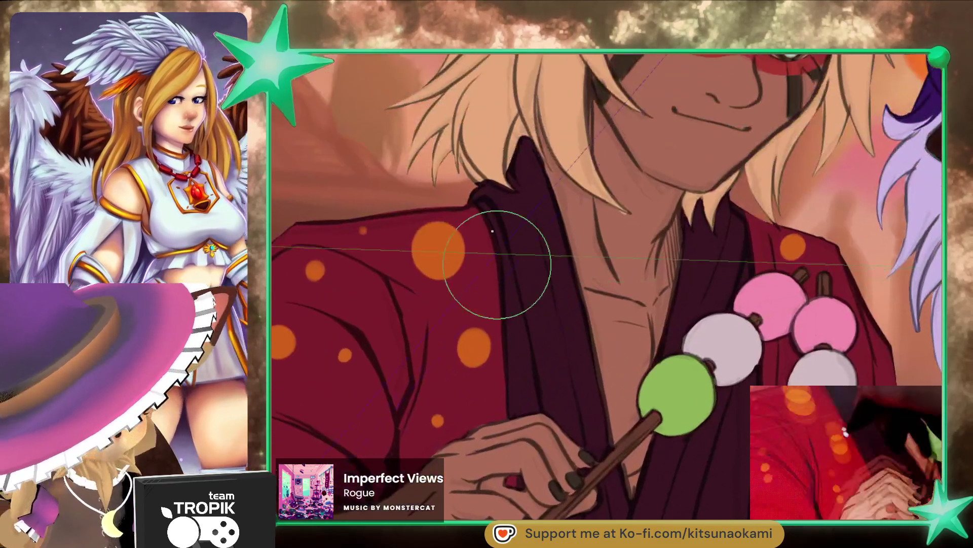
pyautogui.moveTo(477, 217); pyautogui.dragTo(484, 239)
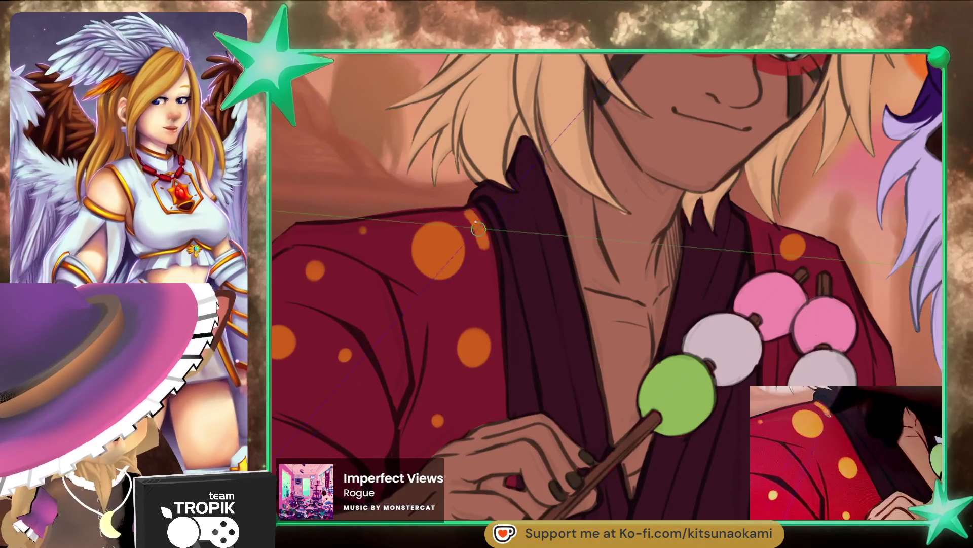
pyautogui.scroll(-5, 507, 228)
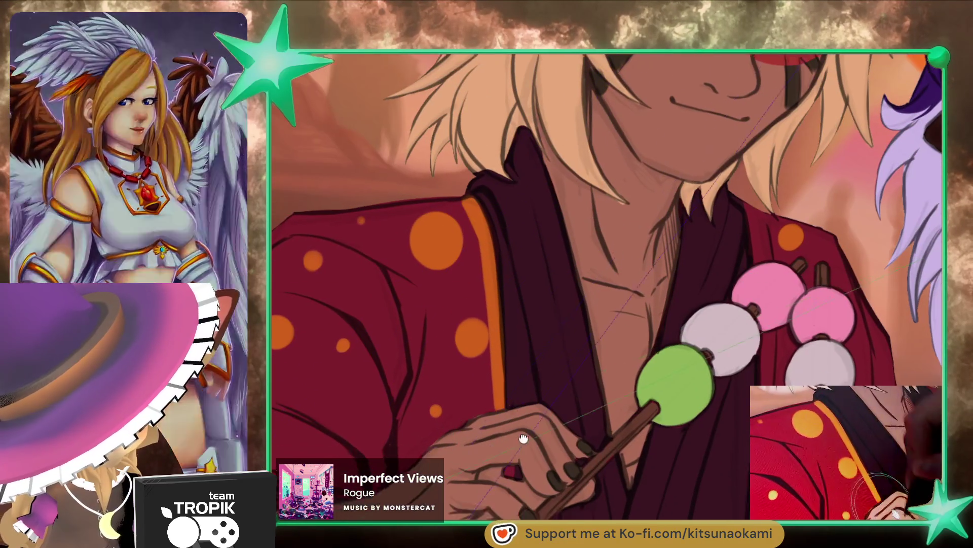
pyautogui.scroll(-3, 522, 182)
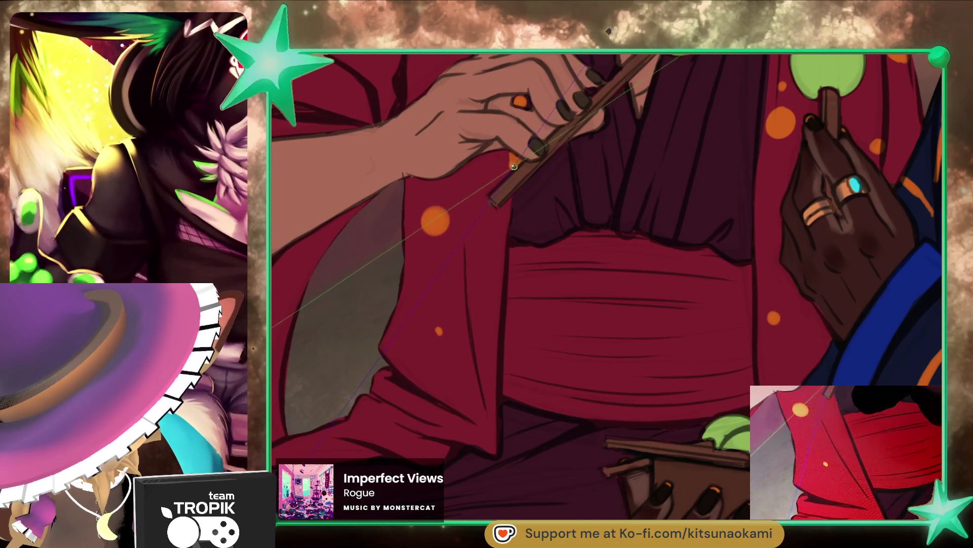
pyautogui.moveTo(513, 210)
pyautogui.mouseDown()
pyautogui.moveTo(490, 436)
pyautogui.moveTo(355, 454)
pyautogui.mouseUp()
pyautogui.moveTo(529, 467); pyautogui.dragTo(535, 465)
# Step: Zoom around to review the new trim, then fit the whole illustration in view
pyautogui.scroll(2, 597, 304)
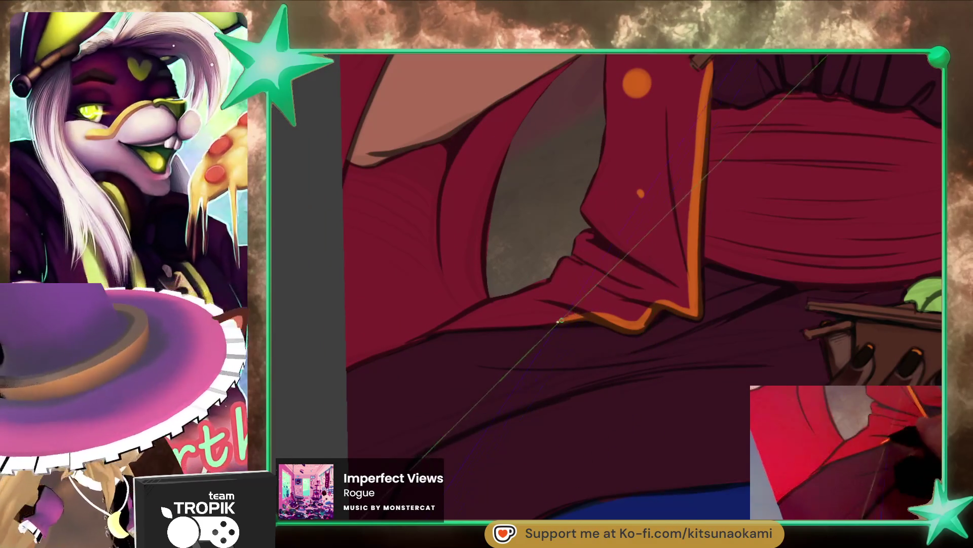
pyautogui.scroll(1, 628, 367)
pyautogui.scroll(-5, 629, 367)
pyautogui.scroll(4, 550, 241)
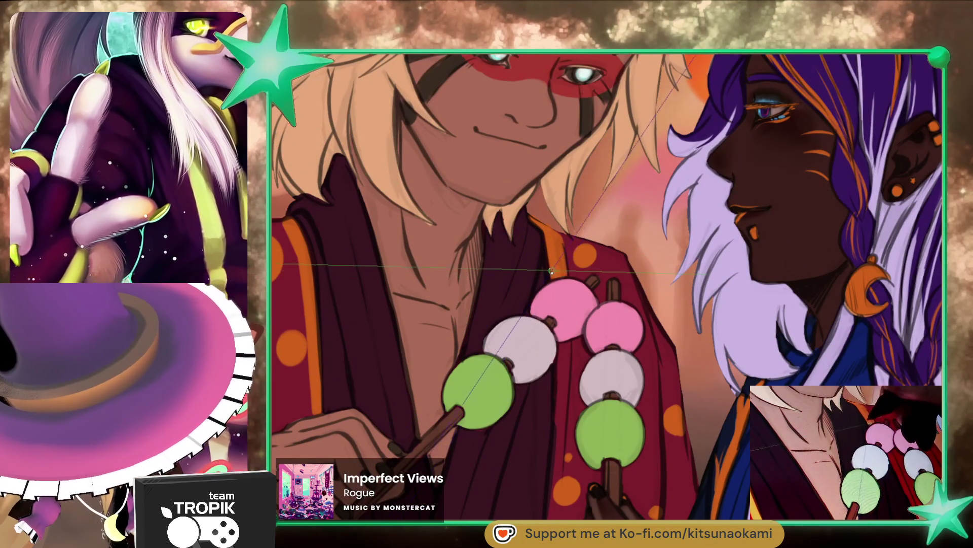
pyautogui.scroll(-3, 543, 261)
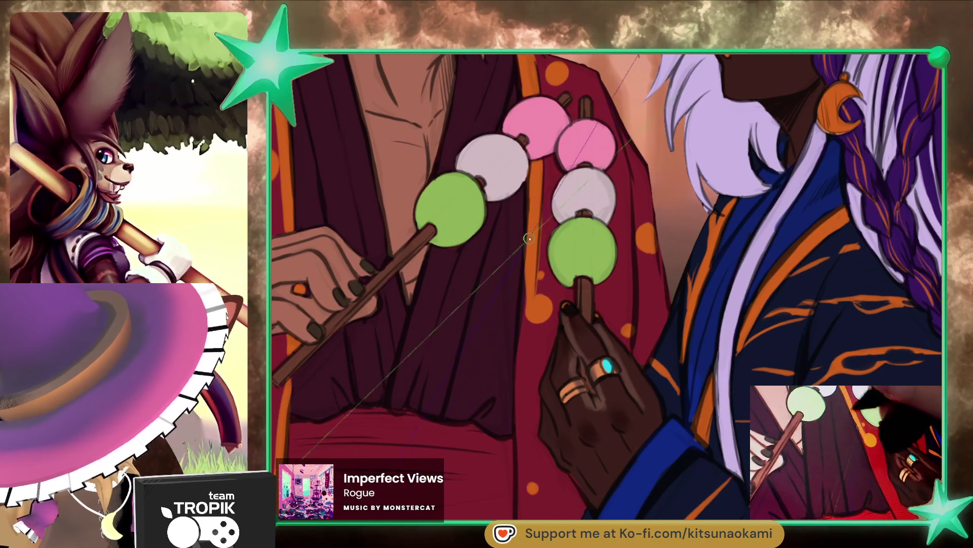
pyautogui.scroll(-3, 525, 497)
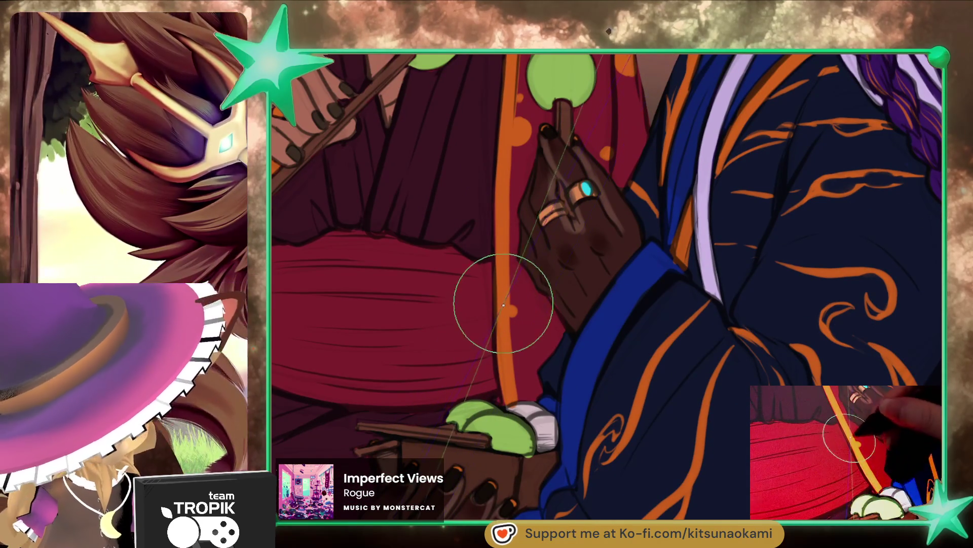
pyautogui.hotkey('ctrl', '0')
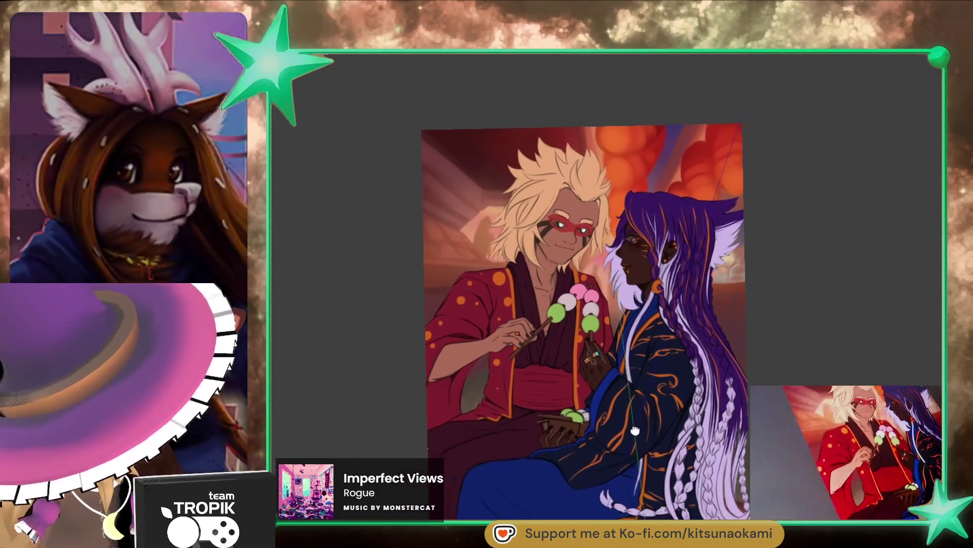
# Step: Edge the sleeve fold and upper sleeve edge above the forearm with orange
pyautogui.moveTo(635, 431); pyautogui.dragTo(643, 431)
pyautogui.scroll(8, 638, 293)
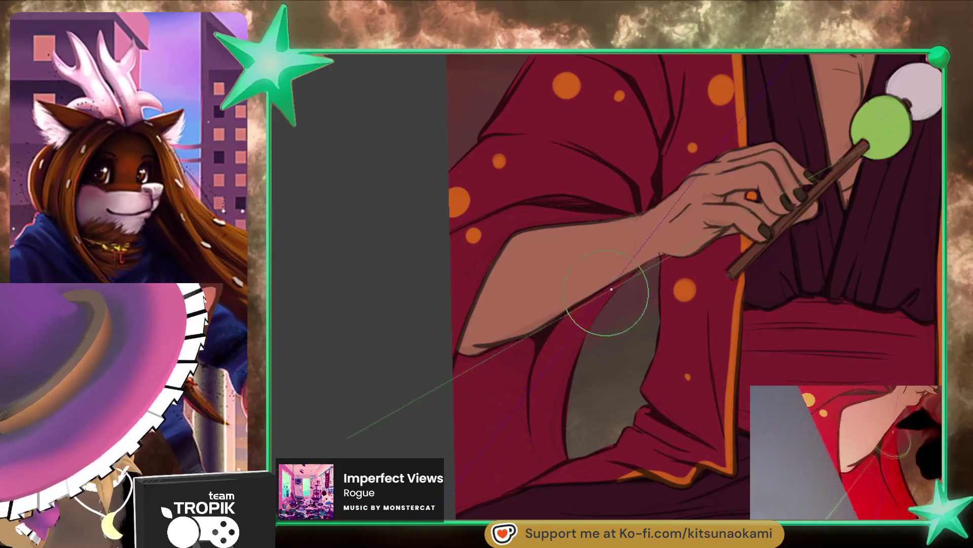
pyautogui.moveTo(585, 300)
pyautogui.mouseDown()
pyautogui.moveTo(537, 375)
pyautogui.moveTo(545, 457)
pyautogui.moveTo(533, 385)
pyautogui.moveTo(580, 309)
pyautogui.mouseUp()
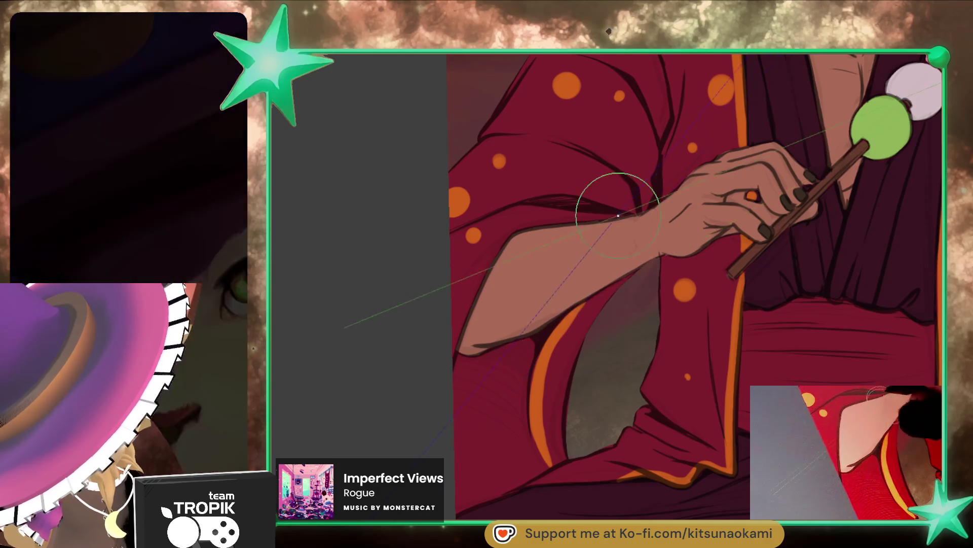
pyautogui.moveTo(631, 216); pyautogui.dragTo(502, 243)
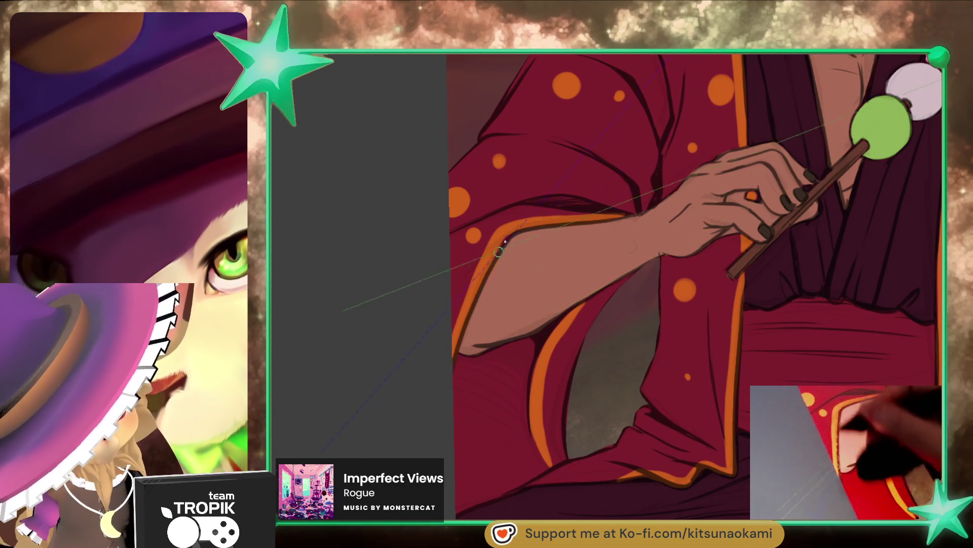
# Step: Fit the artwork to the screen, then zoom in on the lap and dango box
pyautogui.hotkey('ctrl', '0')
pyautogui.scroll(3, 724, 454)
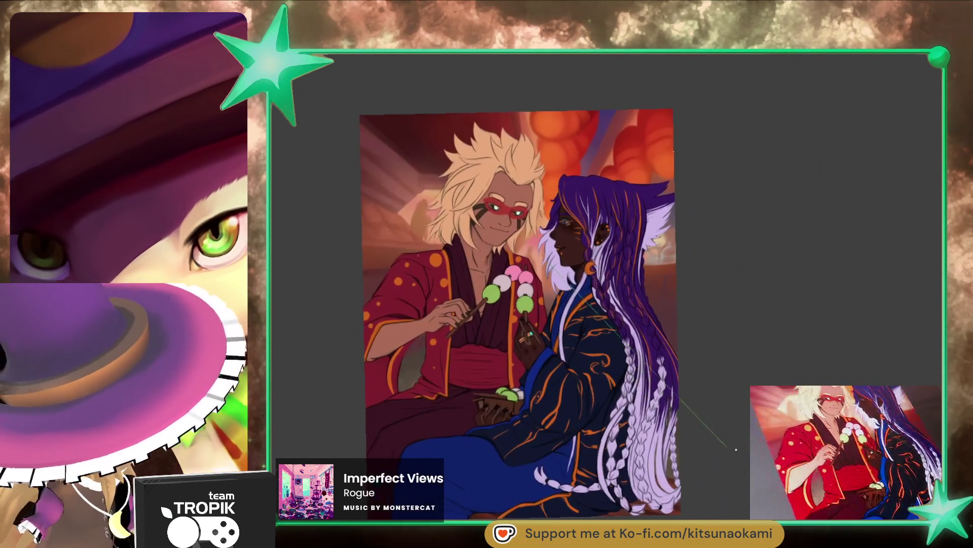
pyautogui.scroll(1, 743, 442)
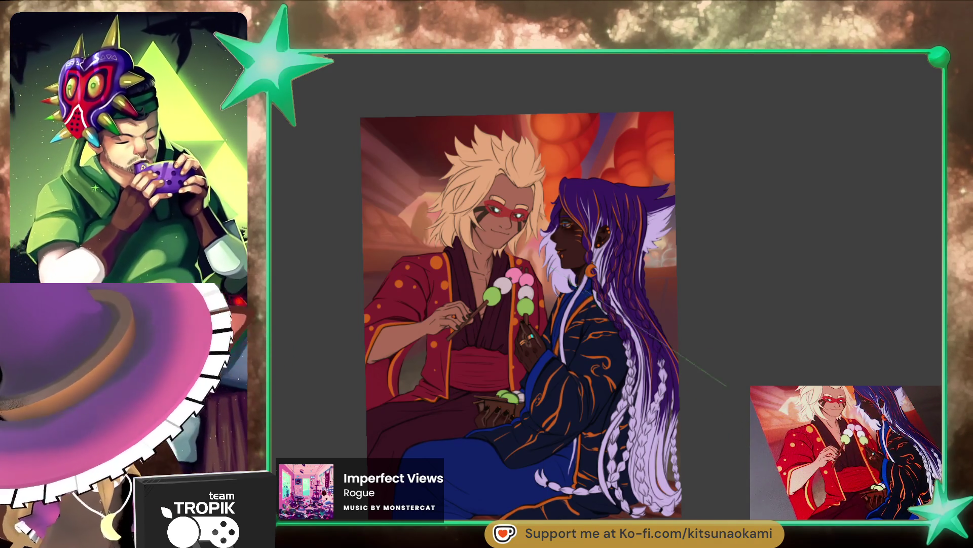
pyautogui.scroll(5, 493, 412)
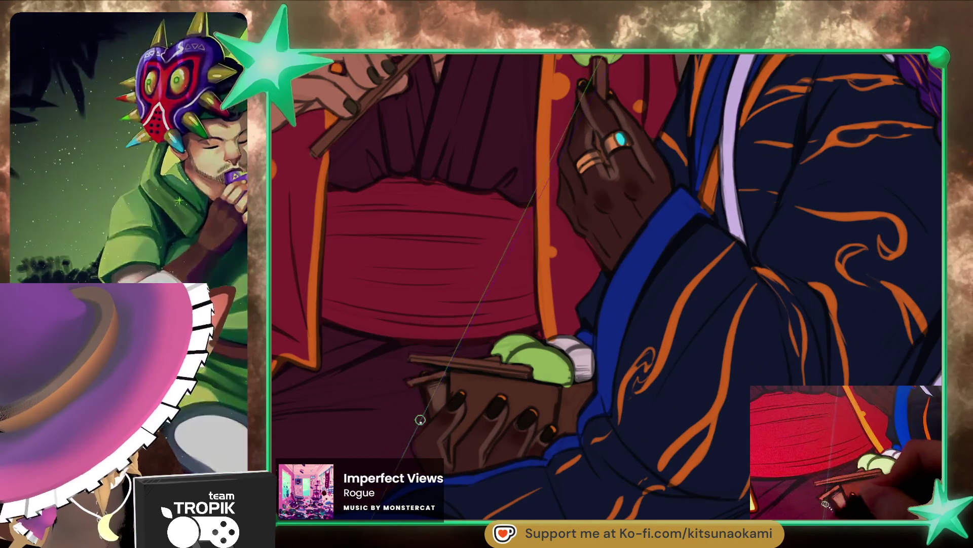
pyautogui.moveTo(417, 466); pyautogui.dragTo(609, 369)
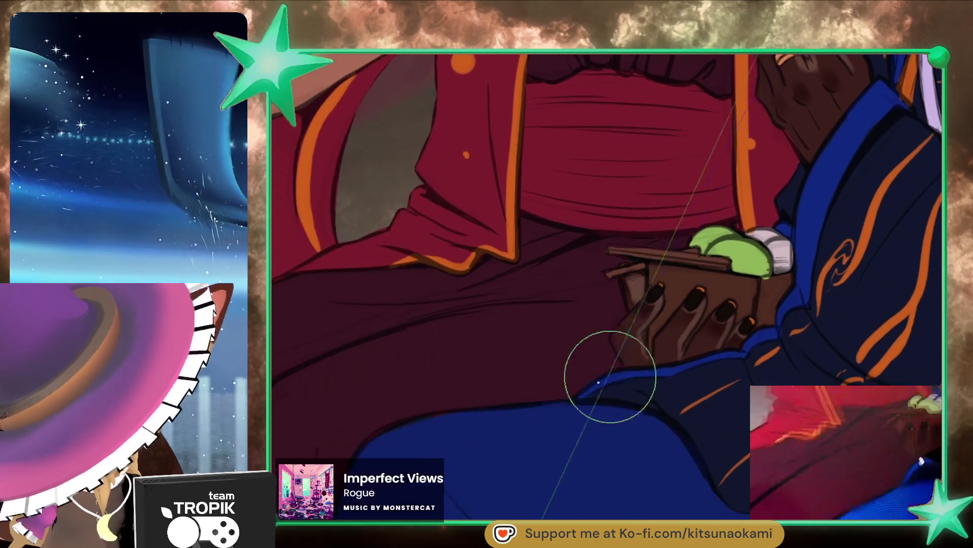
pyautogui.scroll(4, 583, 386)
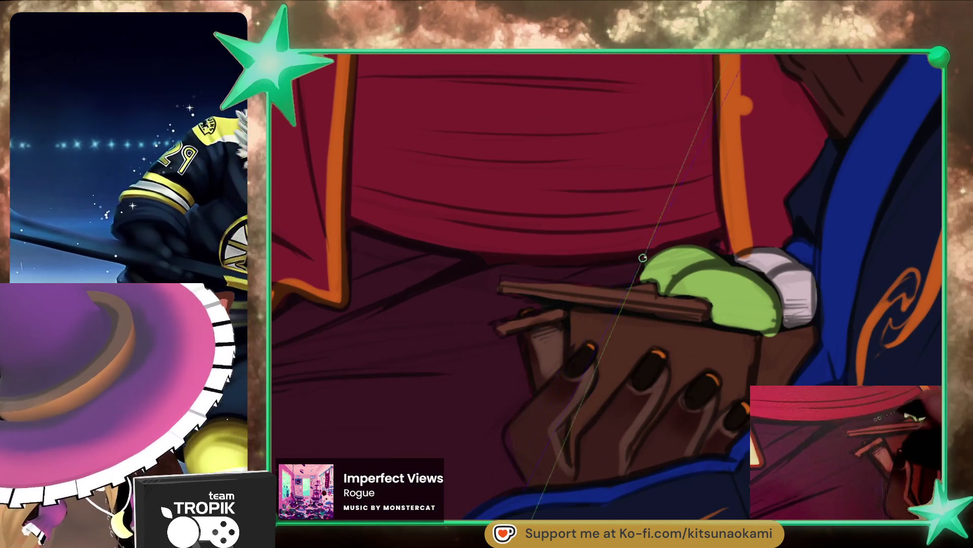
pyautogui.hotkey('ctrl', '0')
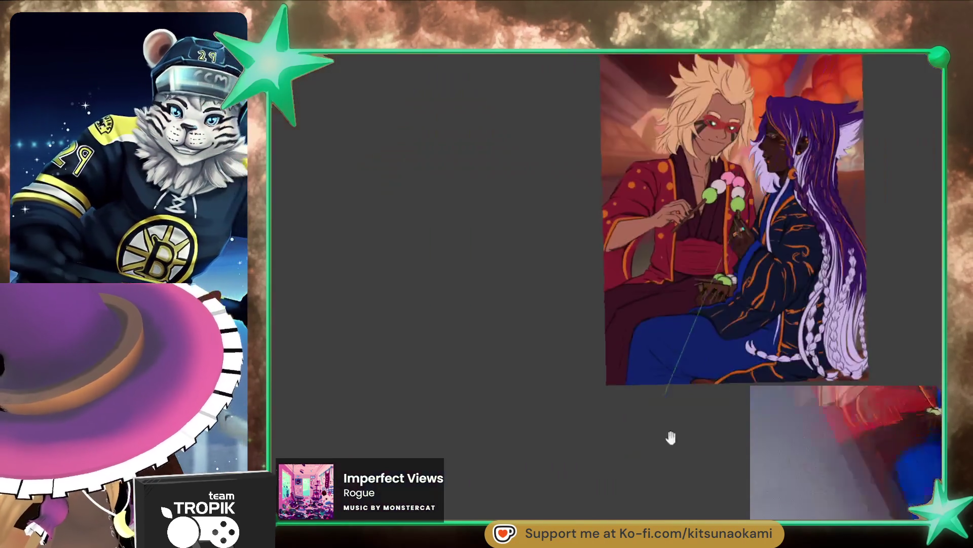
pyautogui.moveTo(745, 444); pyautogui.dragTo(773, 445)
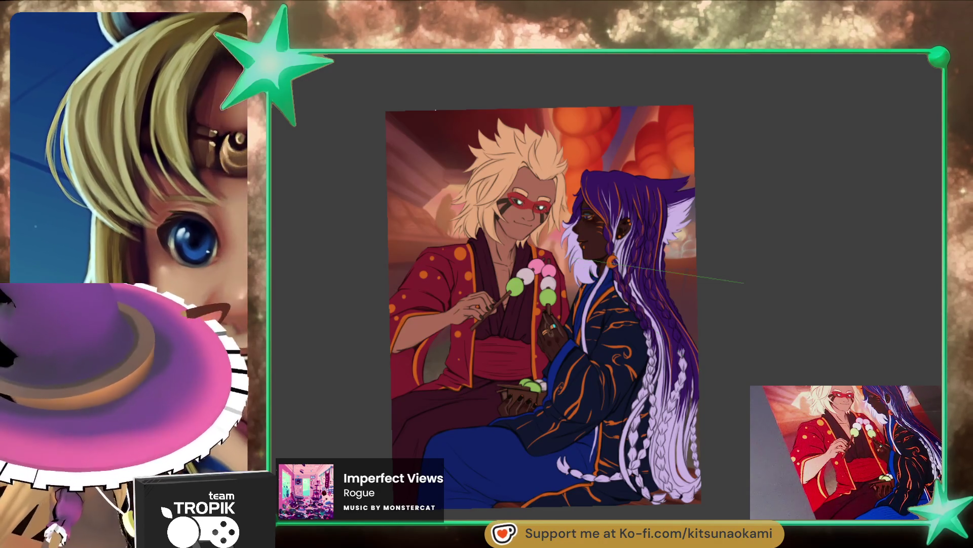
# Step: Zoom out and pan the canvas so both characters are framed in view
pyautogui.scroll(5, 560, 355)
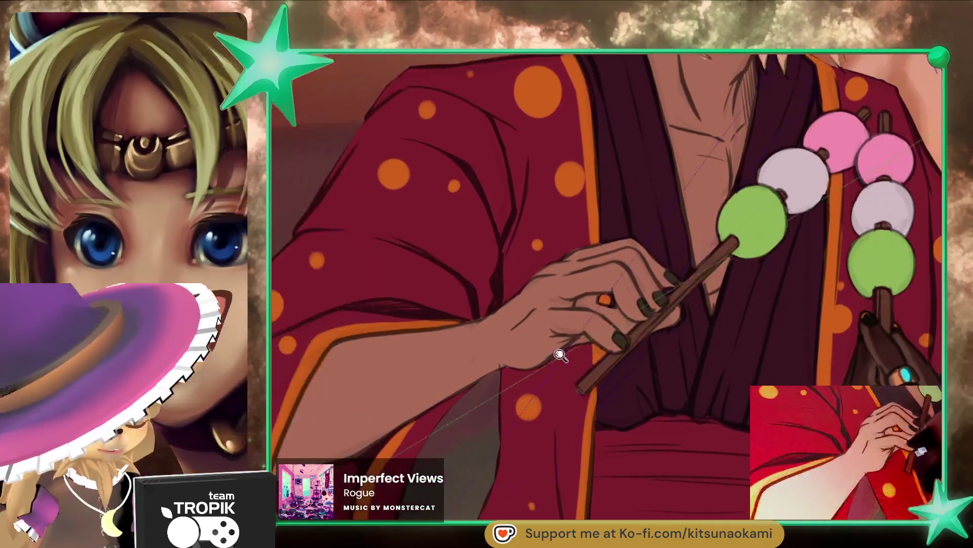
pyautogui.scroll(2, 560, 355)
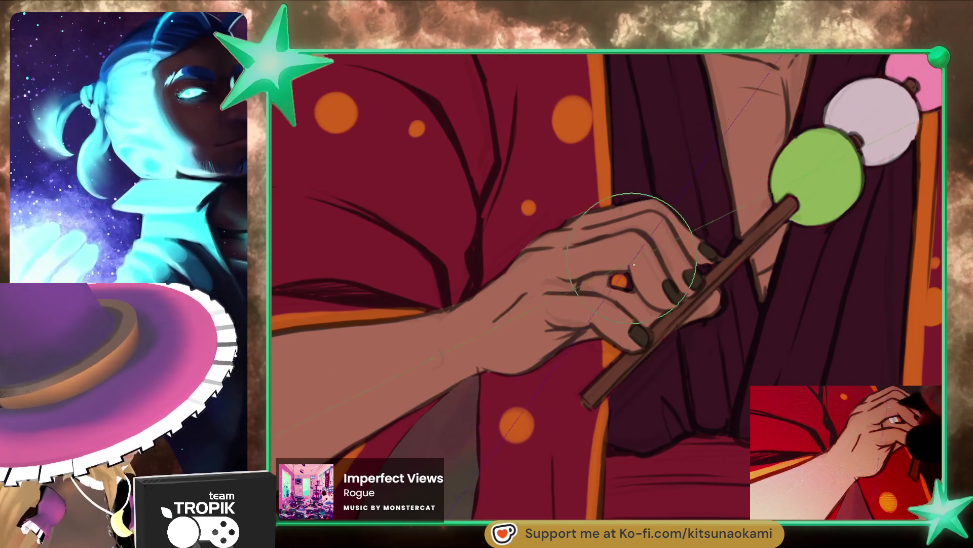
pyautogui.scroll(-7, 634, 265)
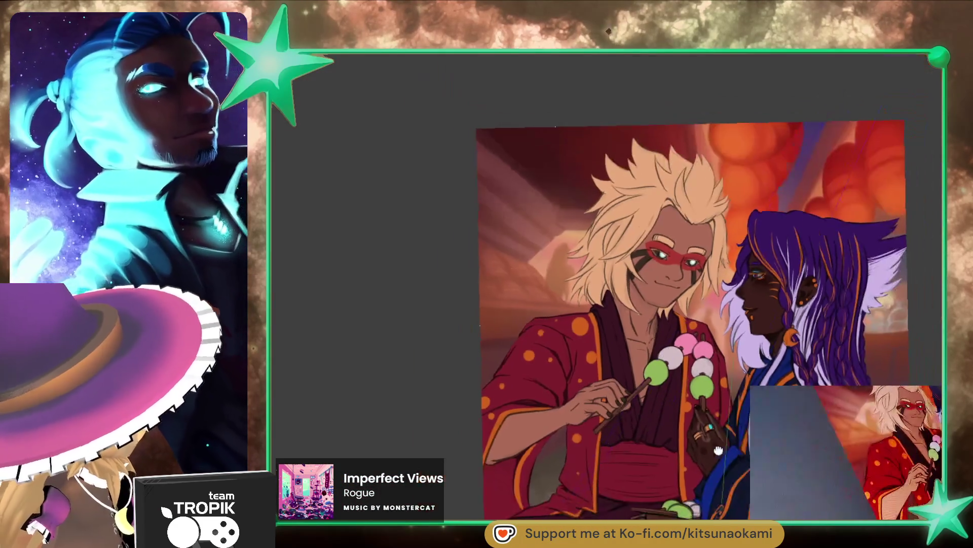
pyautogui.moveTo(719, 451)
pyautogui.mouseDown()
pyautogui.moveTo(622, 421)
pyautogui.moveTo(601, 389)
pyautogui.mouseUp()
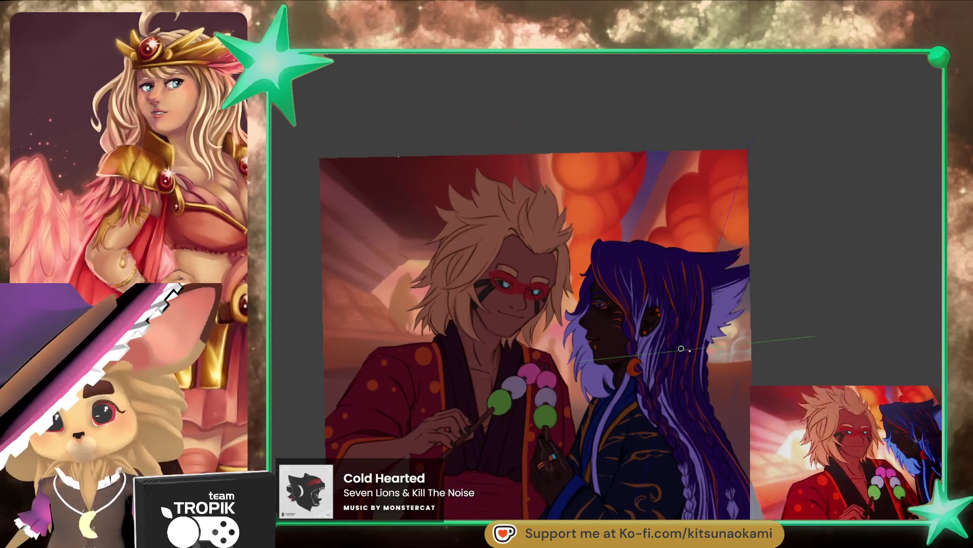
# Step: Softly lighten the purple hair over the character's forehead
pyautogui.scroll(5, 700, 345)
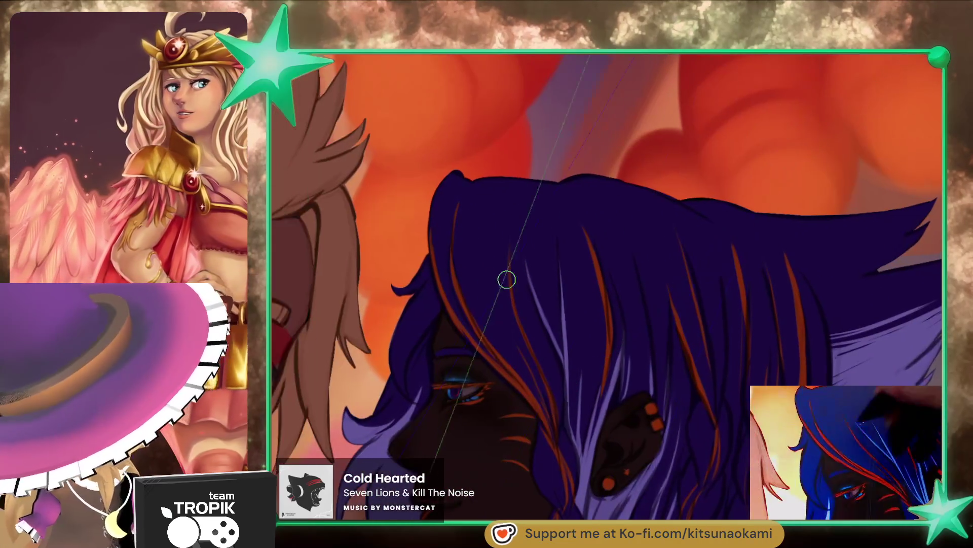
pyautogui.moveTo(488, 272)
pyautogui.mouseDown()
pyautogui.moveTo(527, 341)
pyautogui.moveTo(484, 211)
pyautogui.mouseUp()
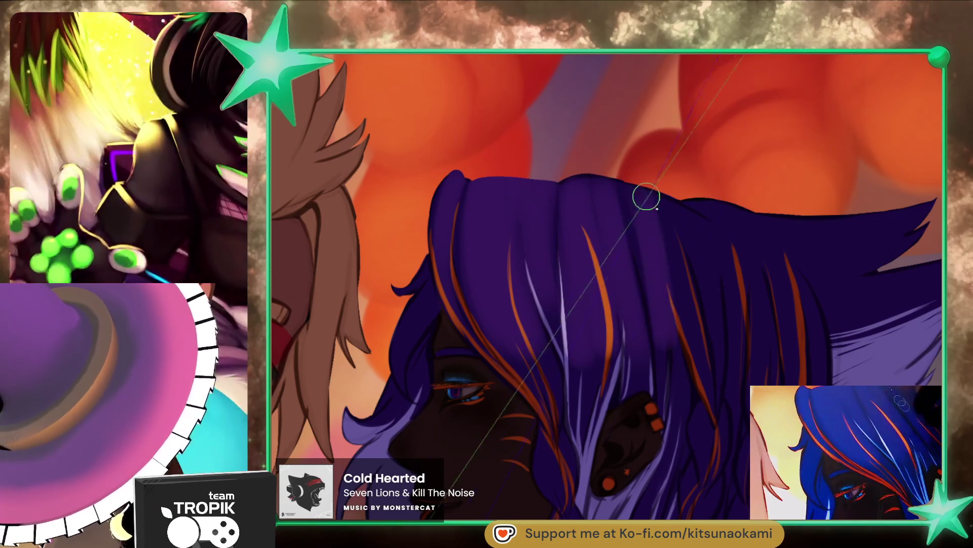
pyautogui.moveTo(686, 470)
pyautogui.mouseDown()
pyautogui.moveTo(702, 385)
pyautogui.moveTo(711, 384)
pyautogui.mouseUp()
# Step: Airbrush a faint blush on the cheek and colour the iris pink and blue
pyautogui.moveTo(507, 326)
pyautogui.mouseDown()
pyautogui.moveTo(523, 326)
pyautogui.moveTo(498, 336)
pyautogui.moveTo(539, 322)
pyautogui.moveTo(482, 333)
pyautogui.moveTo(479, 351)
pyautogui.mouseUp()
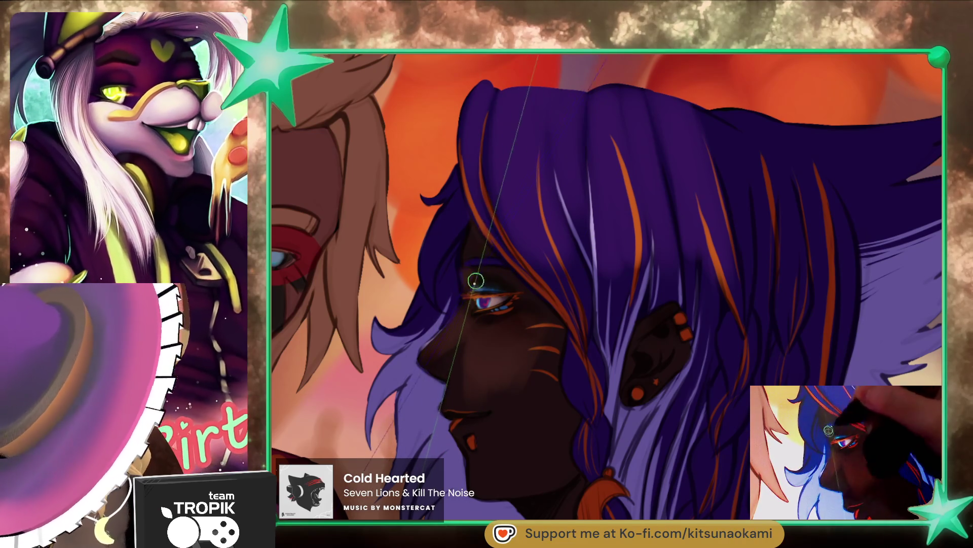
pyautogui.moveTo(474, 278); pyautogui.dragTo(481, 296)
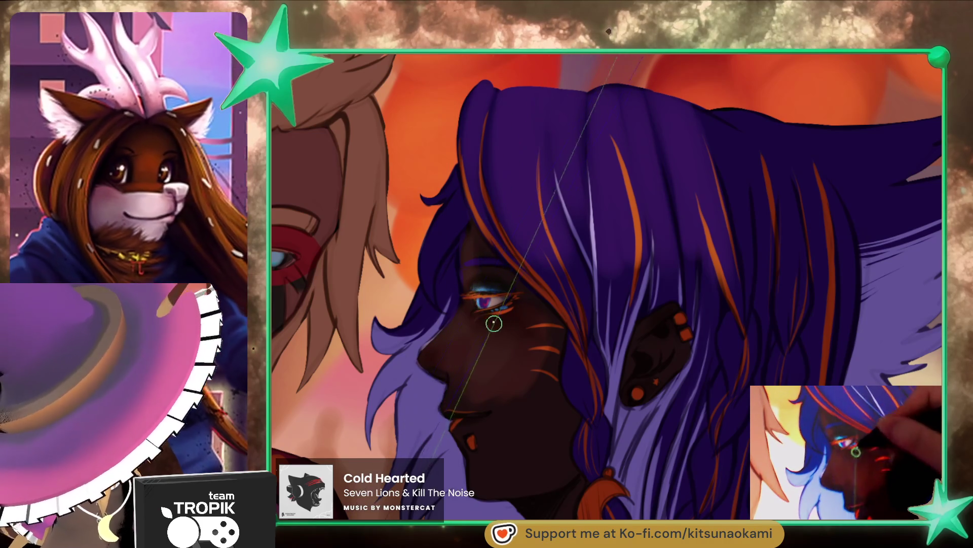
pyautogui.press(']')
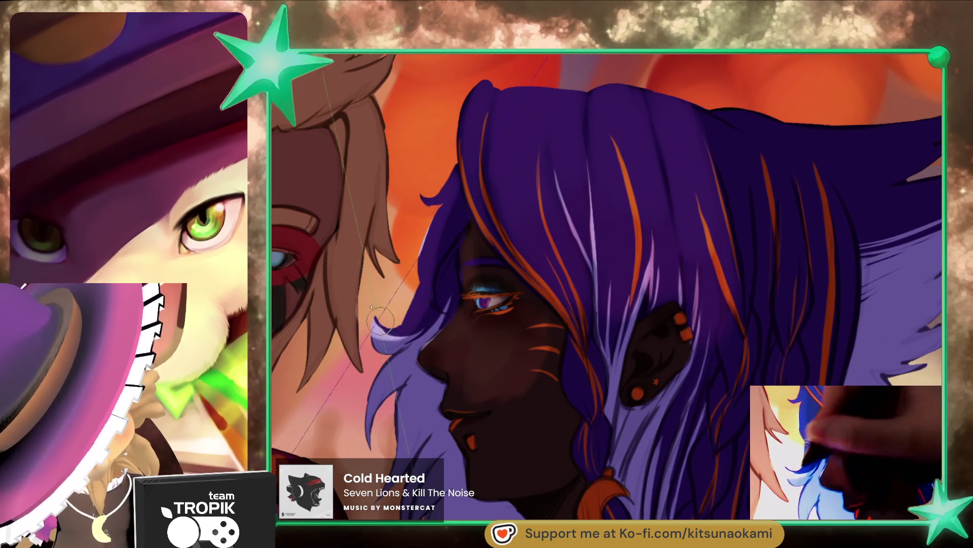
# Step: Refine the orange face markings around the eye, cheek and lips using colours sampled from the artwork
pyautogui.moveTo(447, 418); pyautogui.dragTo(475, 360)
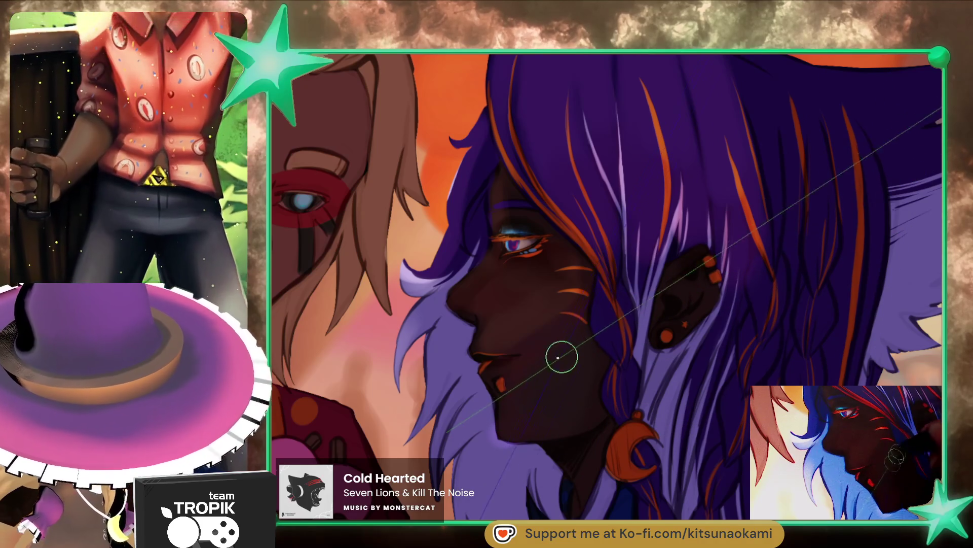
pyautogui.press('alt')
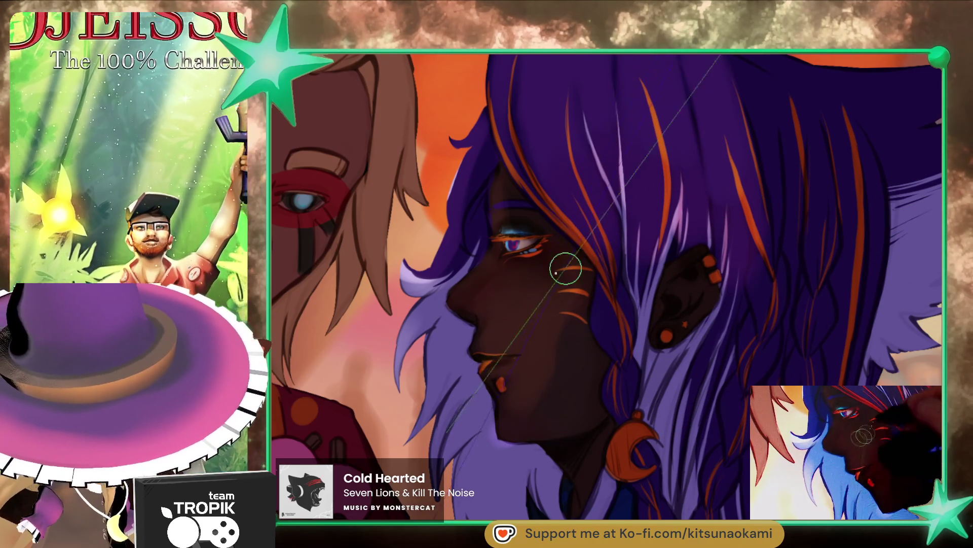
pyautogui.press('alt')
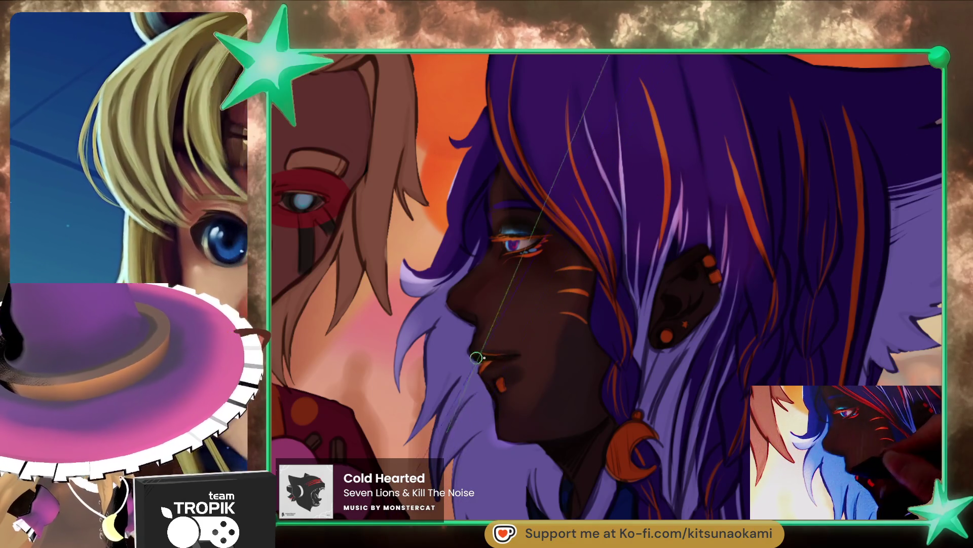
pyautogui.scroll(-5, 910, 138)
pyautogui.scroll(2, 909, 138)
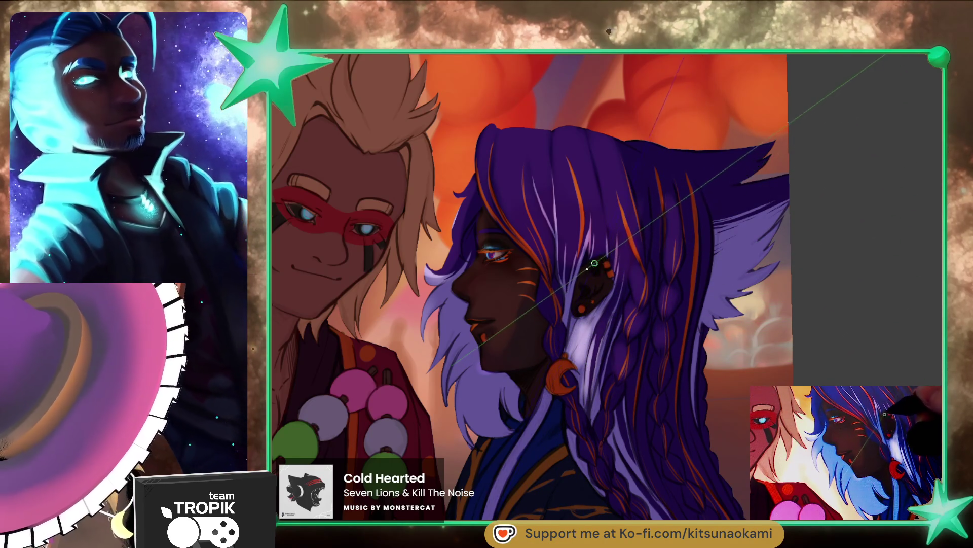
# Step: Zoom in to touch up the purple-haired character's ear and orange piercings, then zoom back out
pyautogui.click(607, 264)
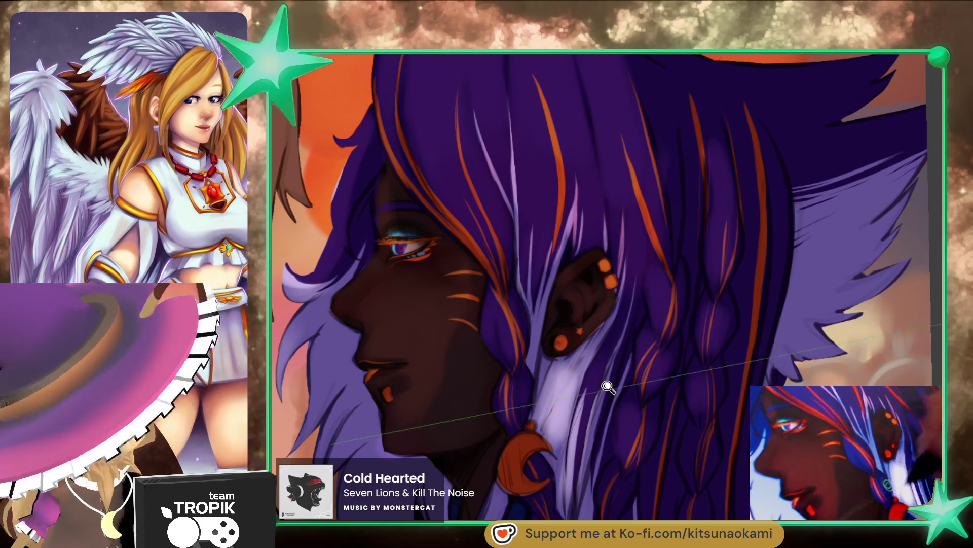
pyautogui.scroll(-2, 608, 386)
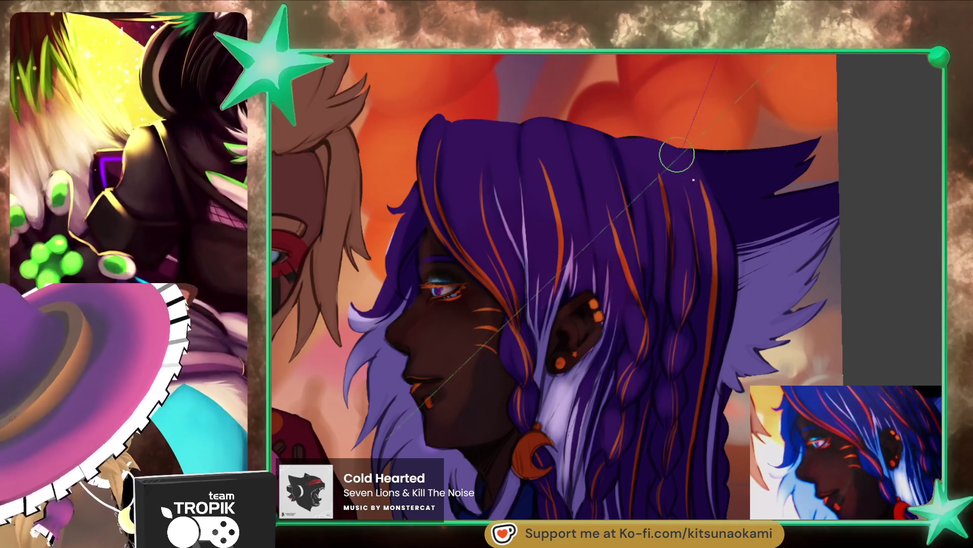
pyautogui.scroll(-3, 706, 145)
# Step: Zoom in on the purple-haired character's face to refine the lips and facial details
pyautogui.scroll(1, 683, 209)
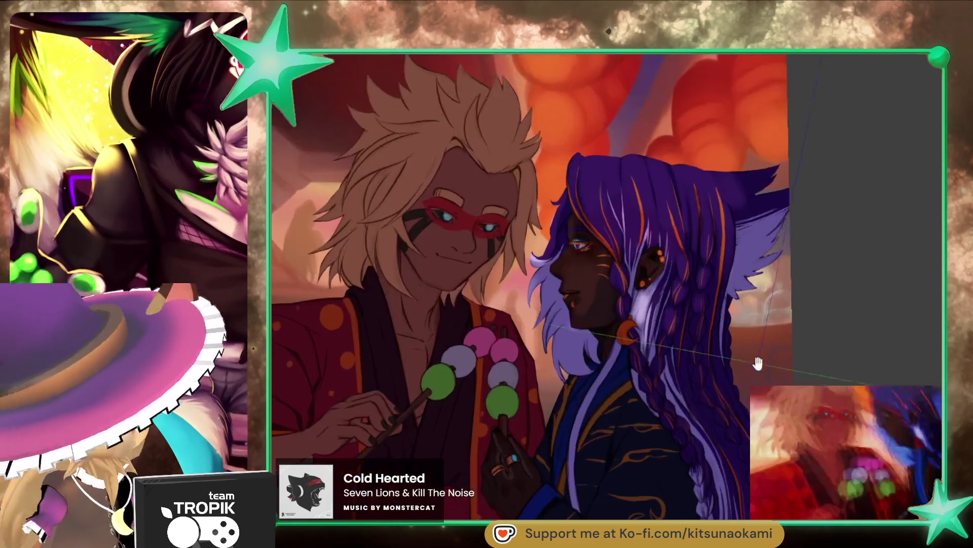
pyautogui.scroll(1, 684, 213)
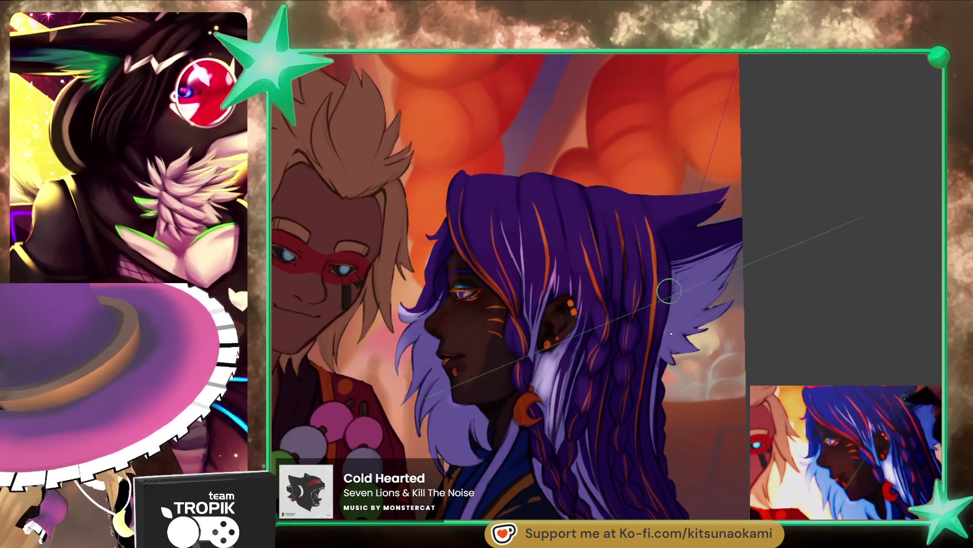
pyautogui.scroll(-3, 680, 420)
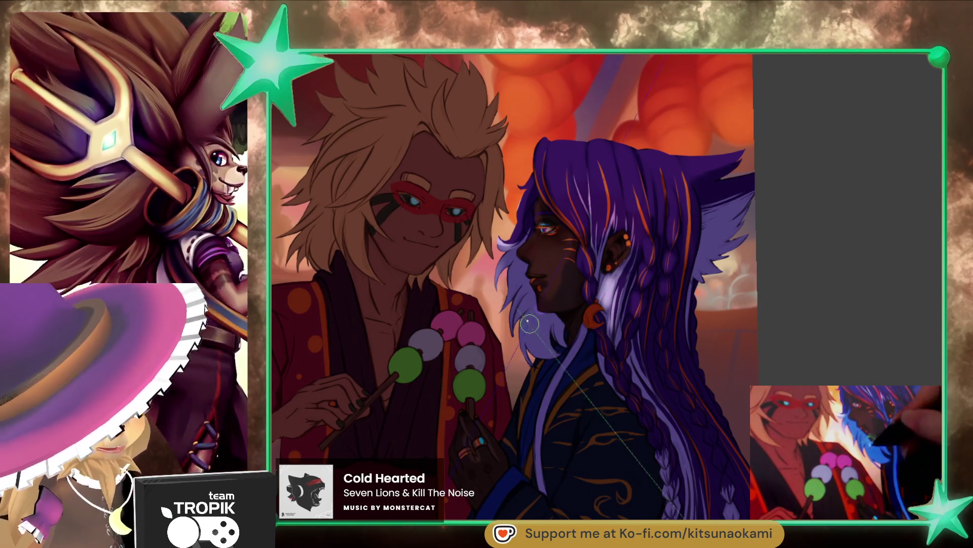
pyautogui.scroll(3, 504, 296)
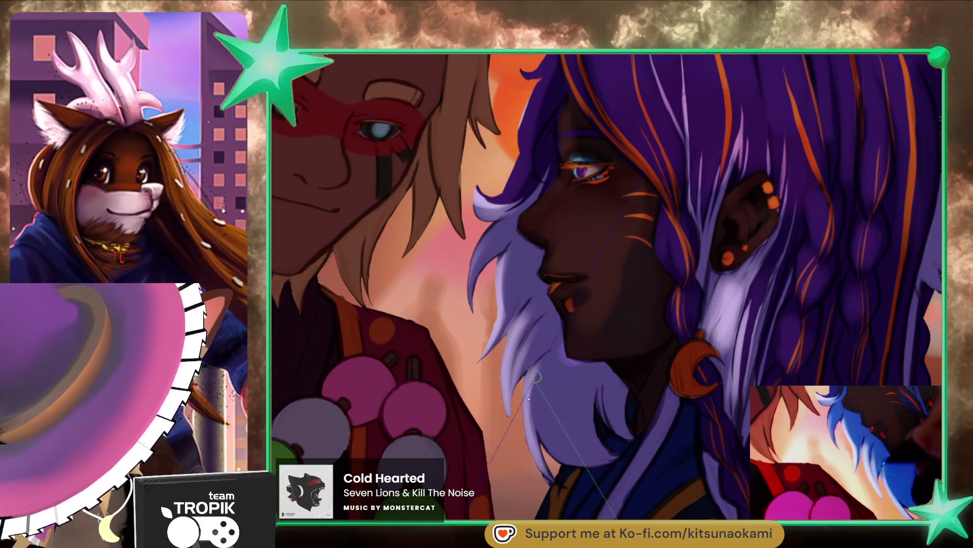
pyautogui.scroll(3, 533, 365)
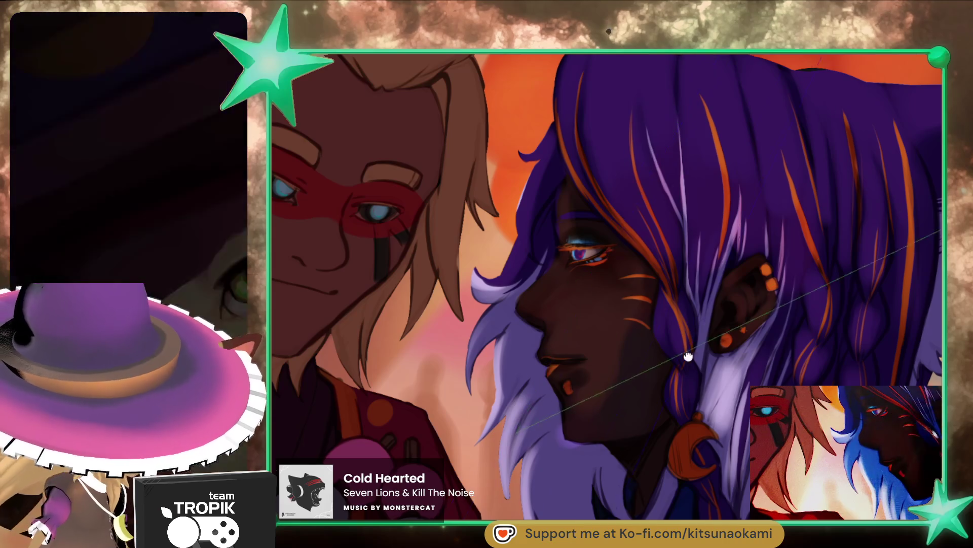
pyautogui.scroll(2, 634, 304)
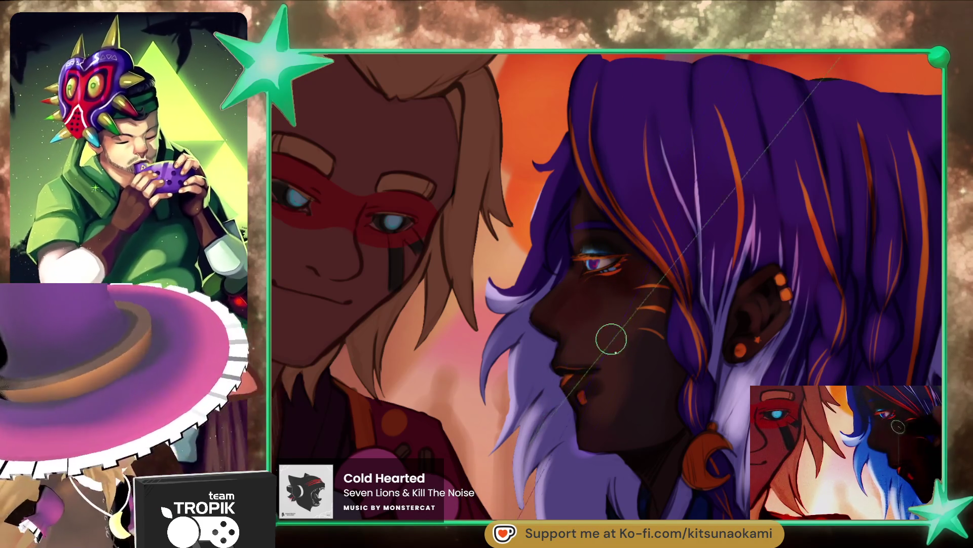
# Step: Airbrush a soft red blush on the blond character's cheek, pink above the nose bridge, and lighten the brow
pyautogui.moveTo(581, 338); pyautogui.dragTo(697, 376)
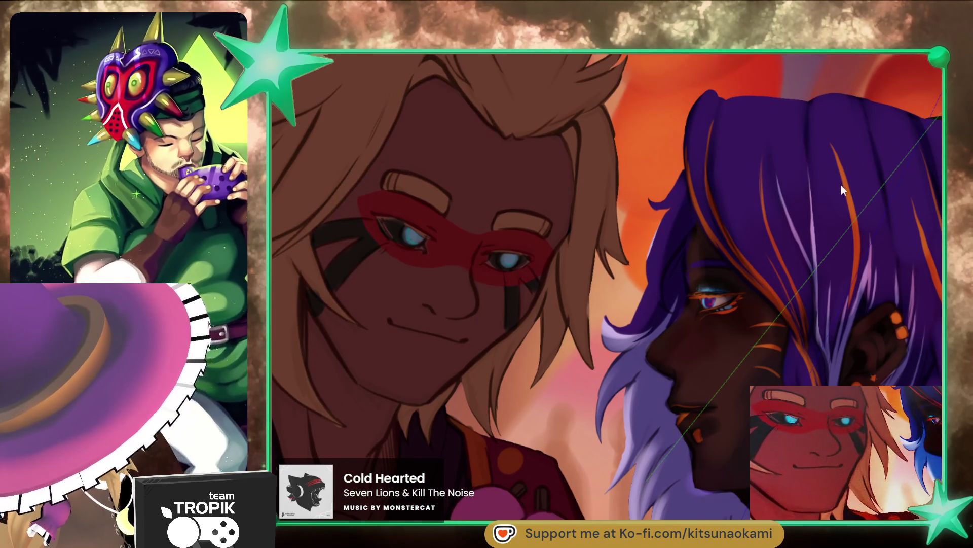
pyautogui.moveTo(395, 284)
pyautogui.mouseDown()
pyautogui.moveTo(428, 279)
pyautogui.moveTo(428, 260)
pyautogui.moveTo(452, 269)
pyautogui.moveTo(465, 252)
pyautogui.moveTo(479, 276)
pyautogui.moveTo(463, 265)
pyautogui.mouseUp()
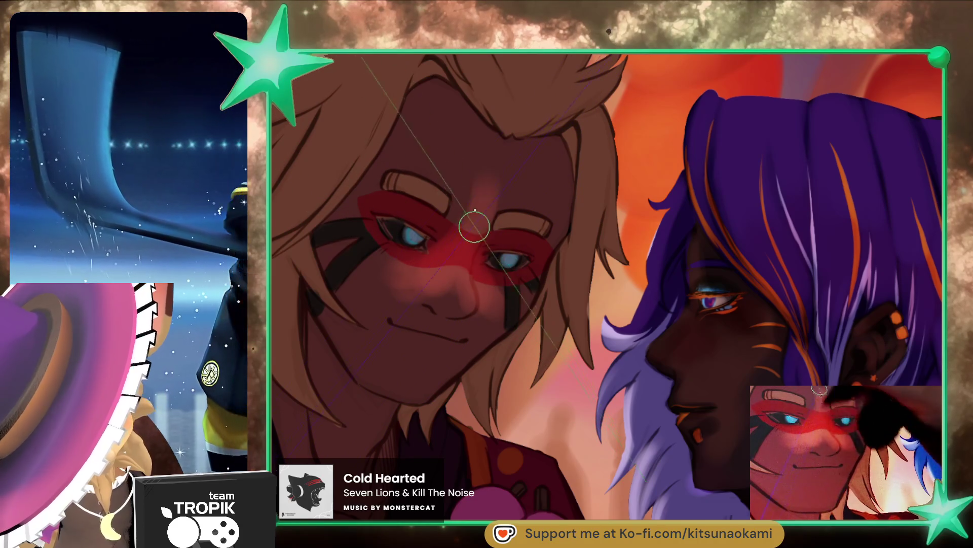
pyautogui.moveTo(475, 226)
pyautogui.mouseDown()
pyautogui.moveTo(439, 130)
pyautogui.moveTo(507, 193)
pyautogui.moveTo(533, 239)
pyautogui.moveTo(481, 173)
pyautogui.moveTo(505, 174)
pyautogui.moveTo(537, 203)
pyautogui.moveTo(537, 243)
pyautogui.moveTo(482, 253)
pyautogui.moveTo(527, 229)
pyautogui.mouseUp()
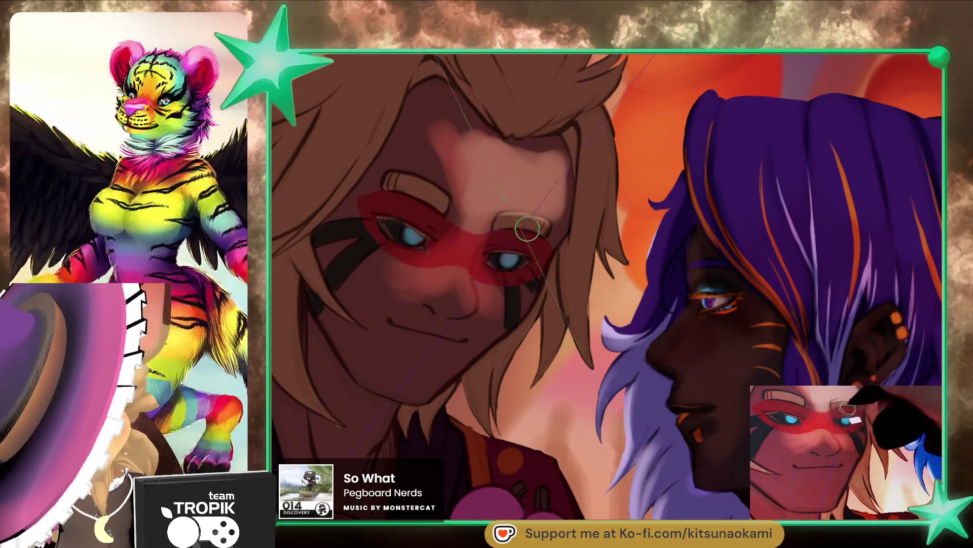
pyautogui.moveTo(446, 199); pyautogui.dragTo(456, 214)
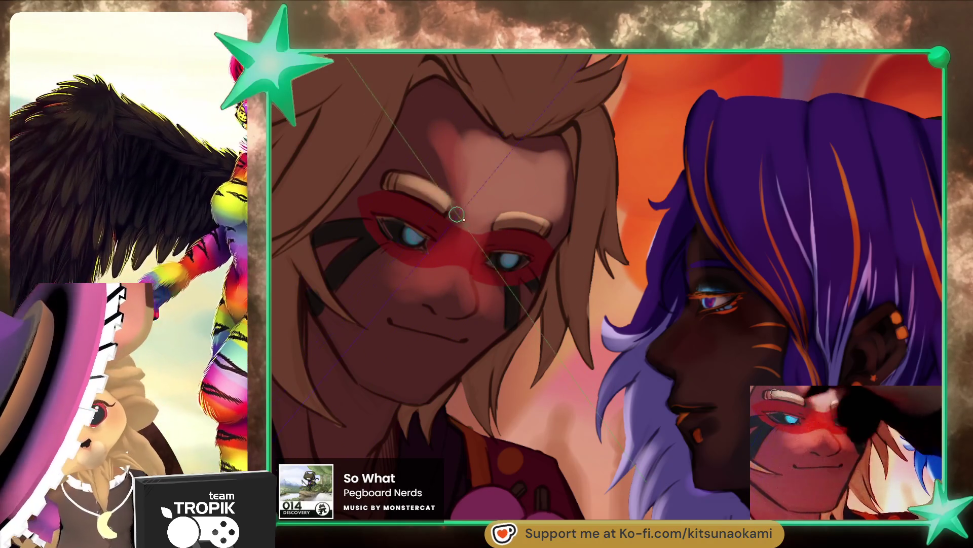
# Step: Adjust the red mask's tone, lighten the cheek below the left eye, then the upper forehead
pyautogui.moveTo(458, 284); pyautogui.dragTo(455, 269)
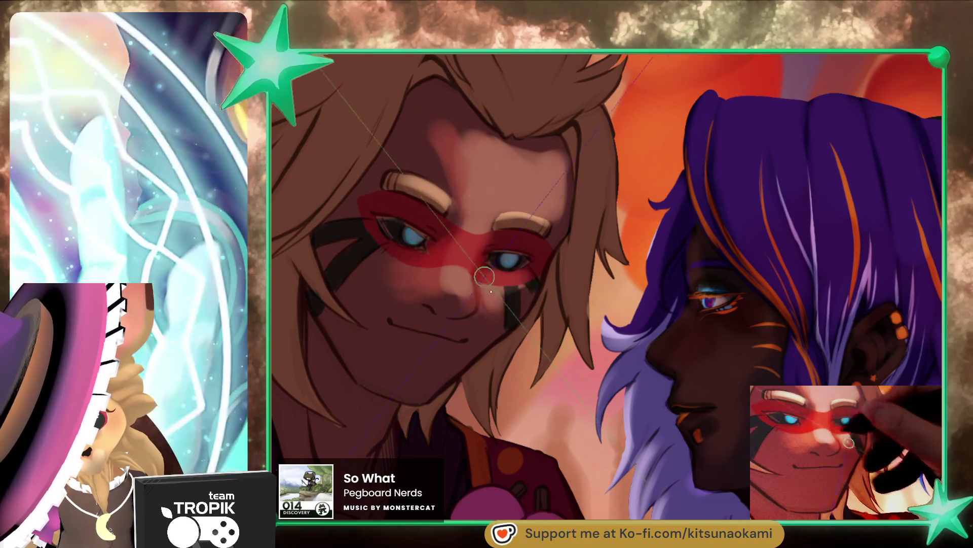
pyautogui.moveTo(415, 264)
pyautogui.mouseDown()
pyautogui.moveTo(393, 254)
pyautogui.moveTo(385, 286)
pyautogui.mouseUp()
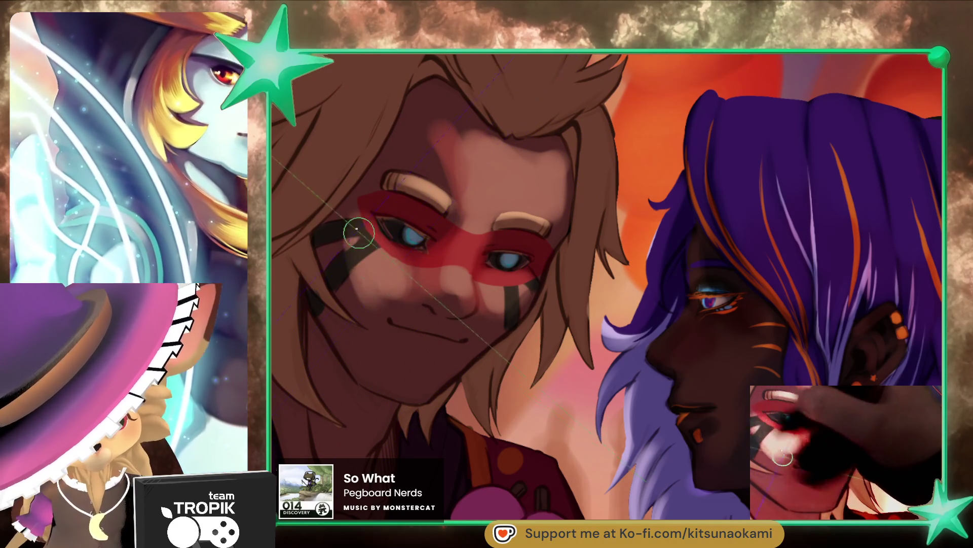
pyautogui.moveTo(442, 142)
pyautogui.mouseDown()
pyautogui.moveTo(451, 177)
pyautogui.moveTo(469, 157)
pyautogui.moveTo(474, 111)
pyautogui.moveTo(457, 183)
pyautogui.moveTo(449, 165)
pyautogui.mouseUp()
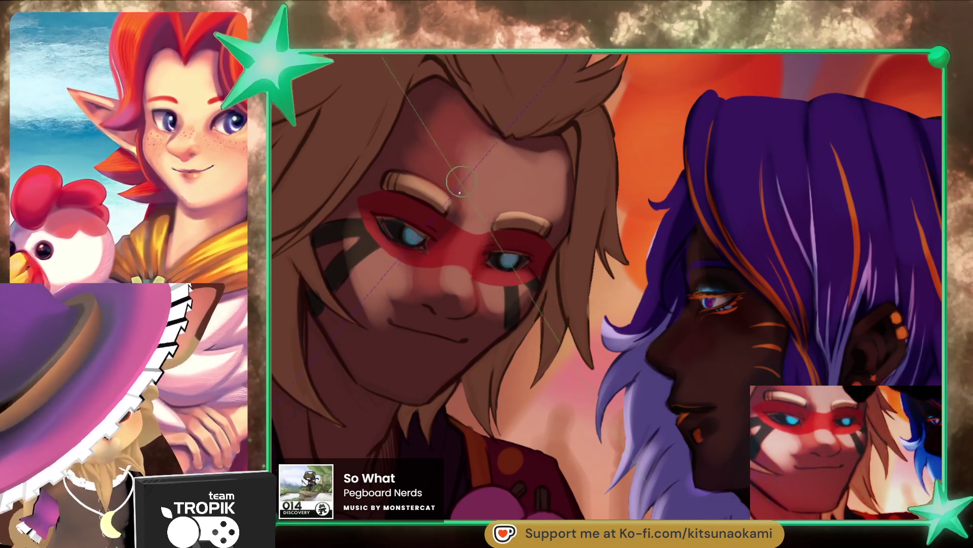
pyautogui.moveTo(460, 193); pyautogui.dragTo(446, 175)
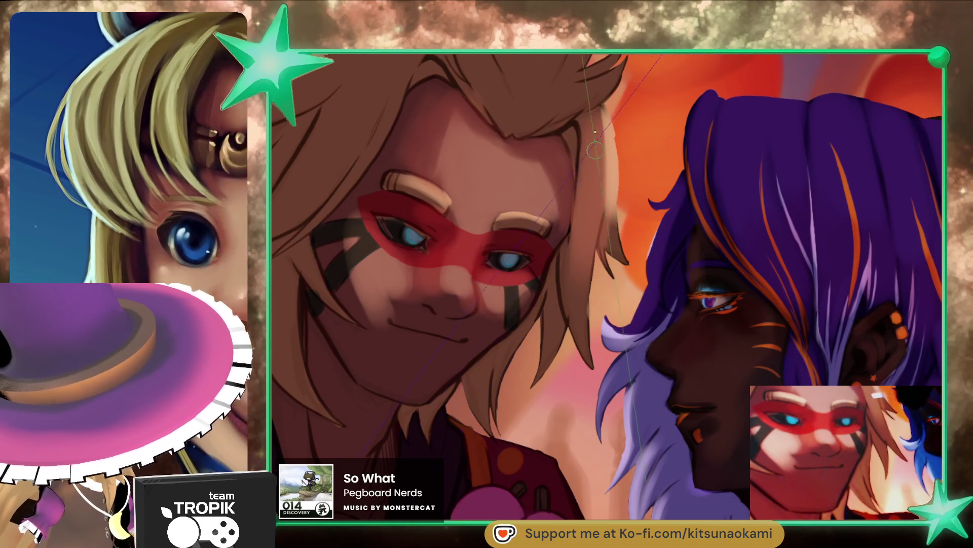
# Step: Paint light highlights down the blond hair strand framing the right side of the face
pyautogui.moveTo(596, 150)
pyautogui.mouseDown()
pyautogui.moveTo(601, 223)
pyautogui.moveTo(585, 279)
pyautogui.moveTo(600, 137)
pyautogui.mouseUp()
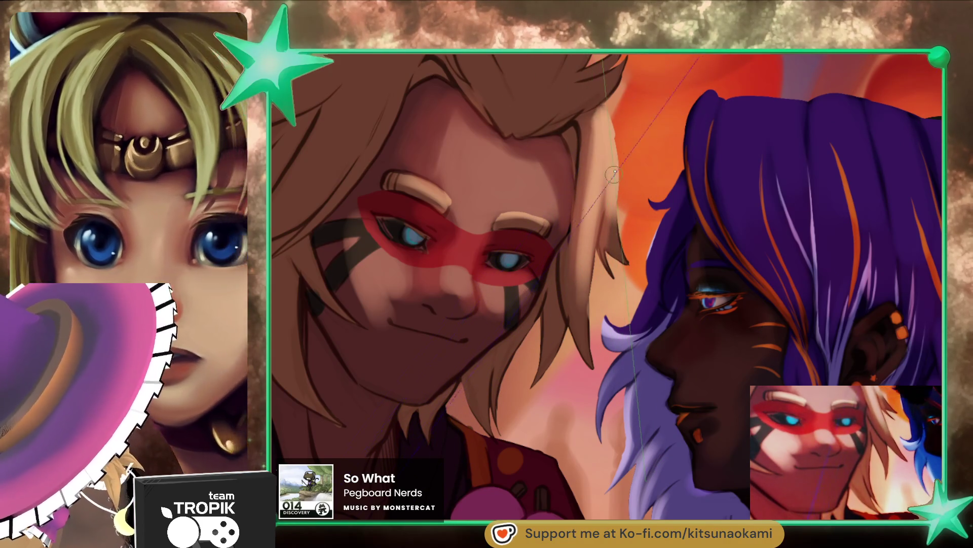
pyautogui.moveTo(625, 247)
pyautogui.mouseDown()
pyautogui.moveTo(603, 203)
pyautogui.moveTo(578, 218)
pyautogui.moveTo(612, 272)
pyautogui.mouseUp()
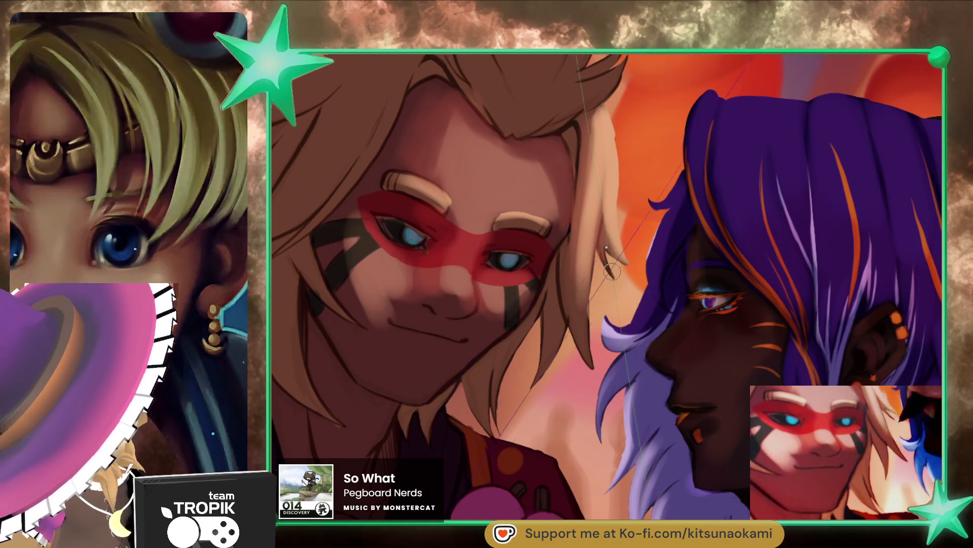